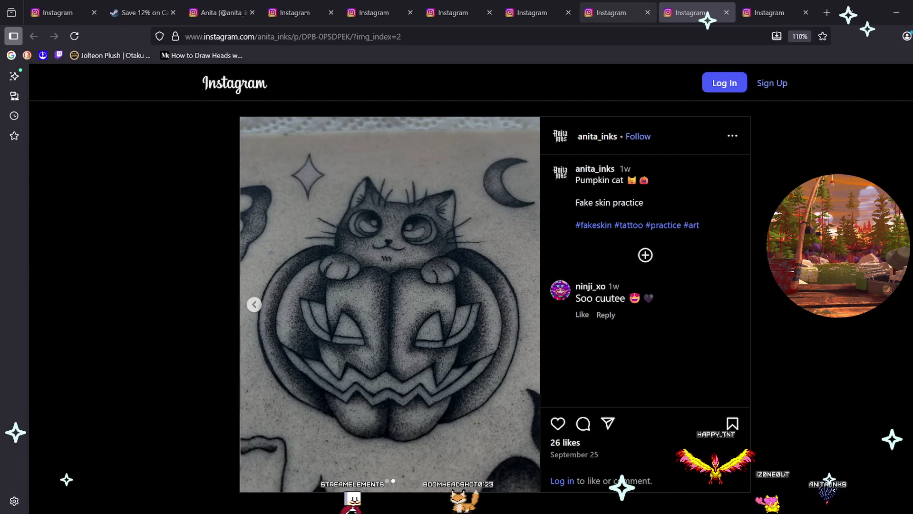
Switch from the Pumpkin cat post to another open anita_inks post tab.
key(ctrl+shift+Tab)
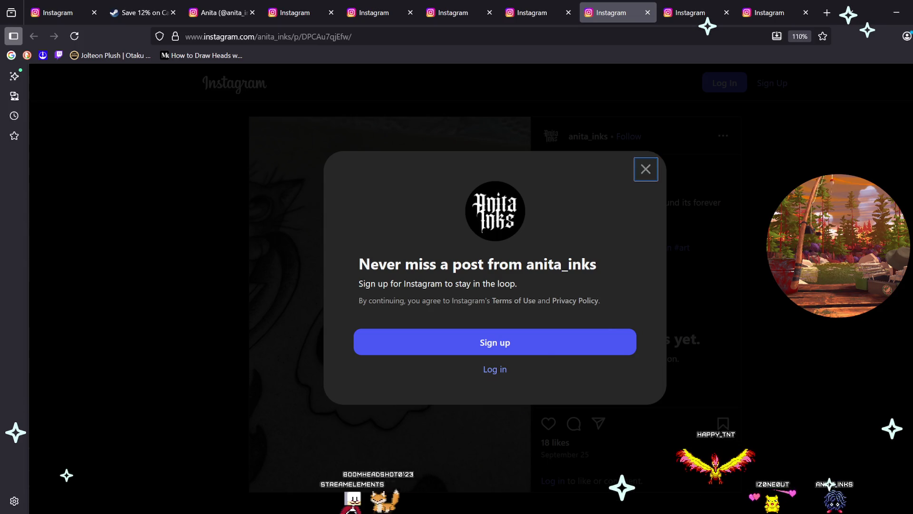
Clear the sign-up prompts, view the Toothy tooth post's second image, then go to another post tab.
key(Escape)
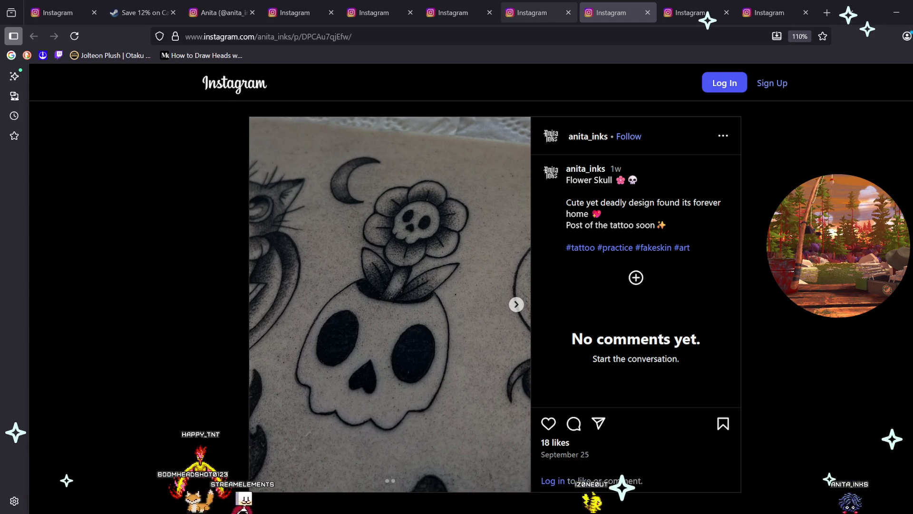
key(ctrl+shift+Tab)
key(Escape)
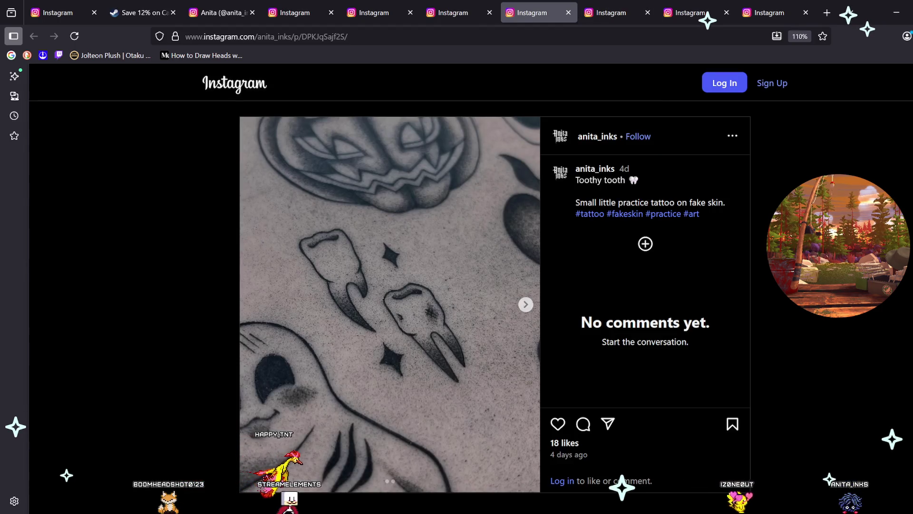
key(Right)
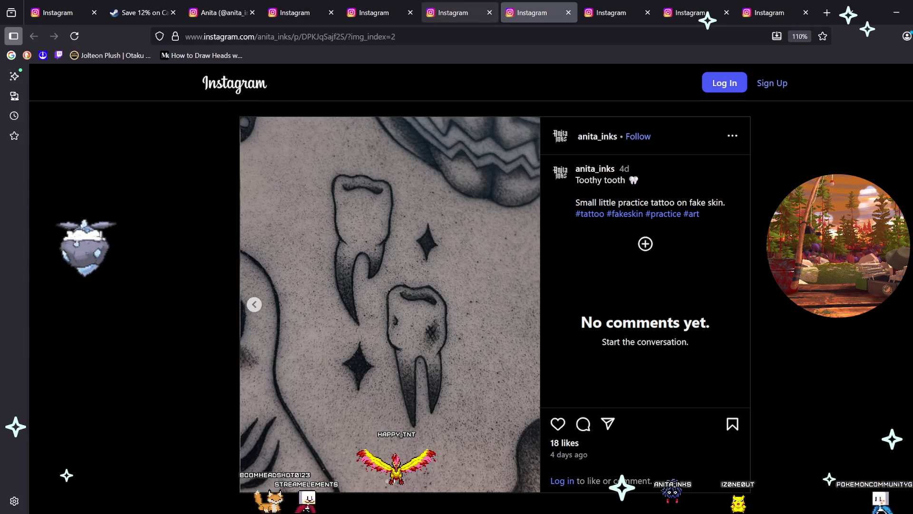
click(452, 12)
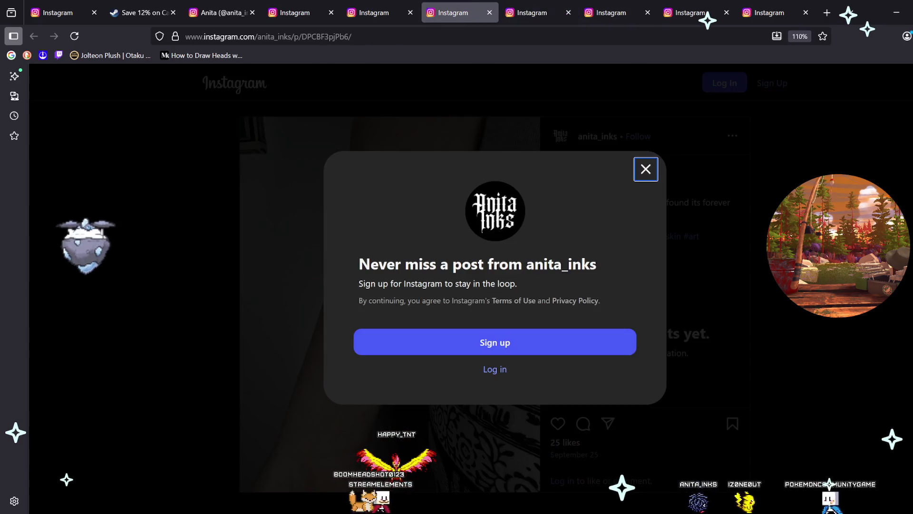
Dismiss the prompt, watch the Flower Skull post's second item (a video), then change tabs.
key(Escape)
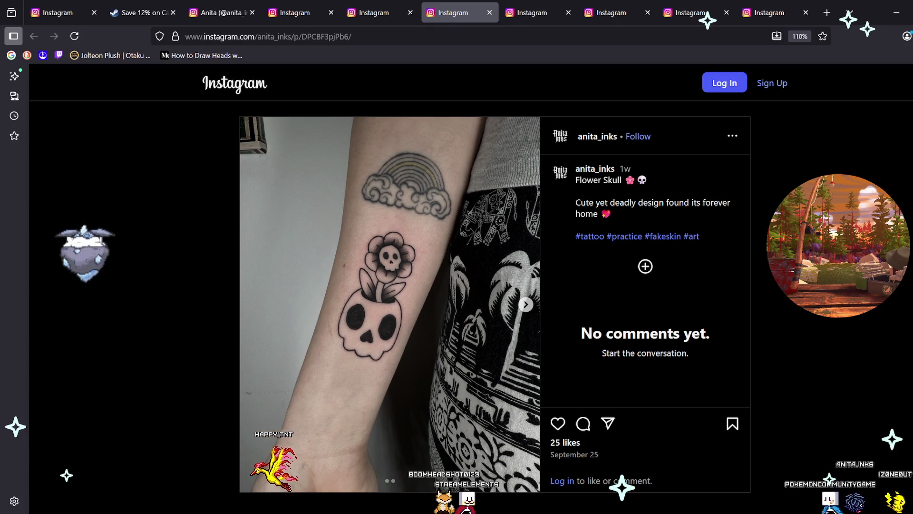
key(Right)
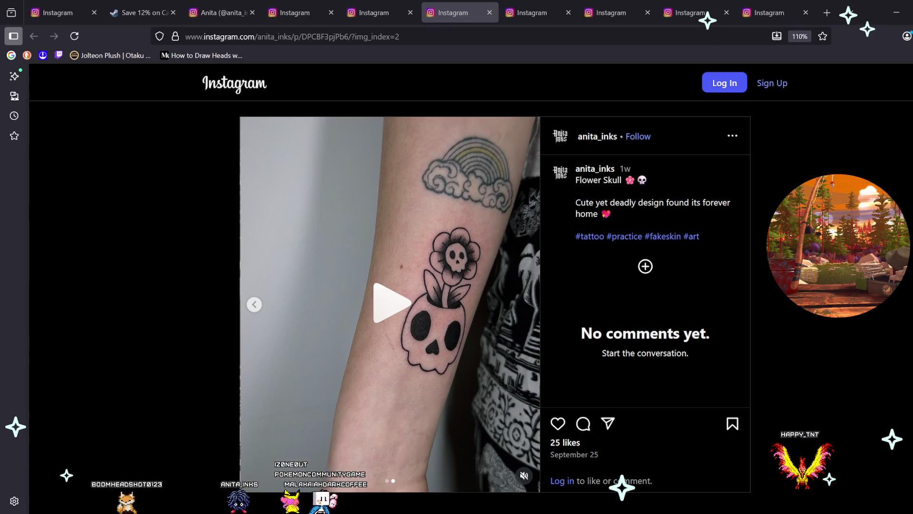
key(ctrl+shift+Tab)
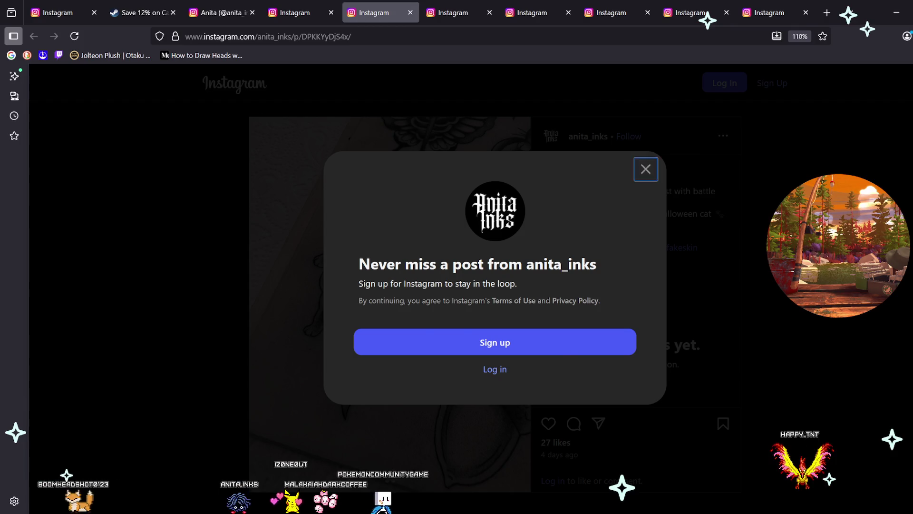
Dismiss the sign-up prompt covering the ghost-holding-a-grumpy-cat tattoo post.
key(Escape)
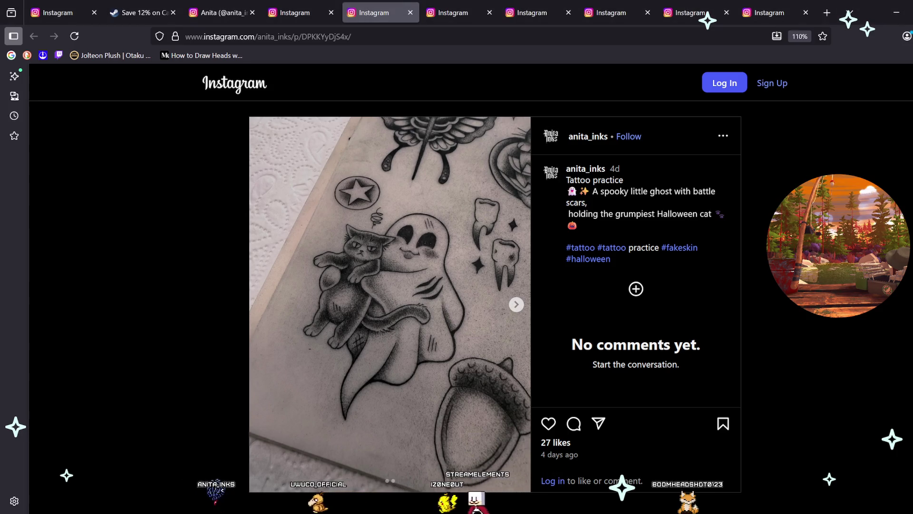
Advance the ghost tattoo post to its second slide, a video.
key(Right)
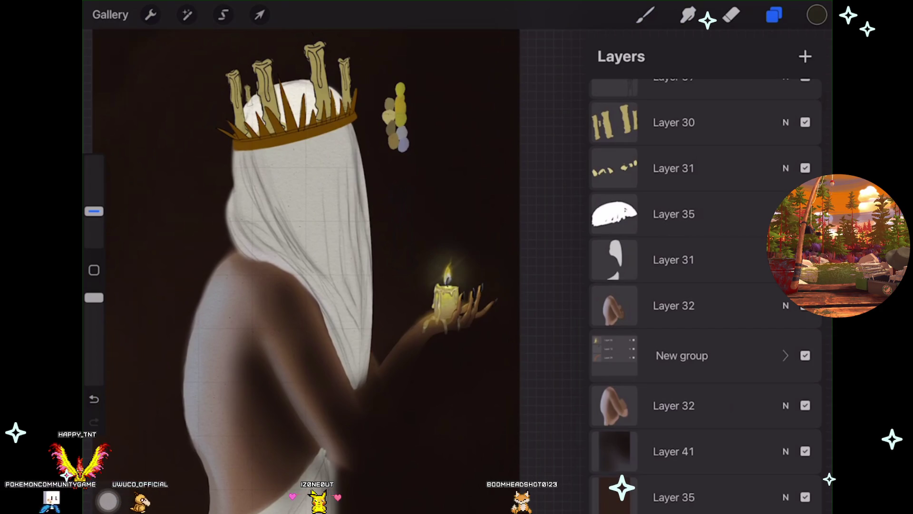
Return to the veiled-figure painting and undo the last paint stroke.
scroll(380, 272, up, 5)
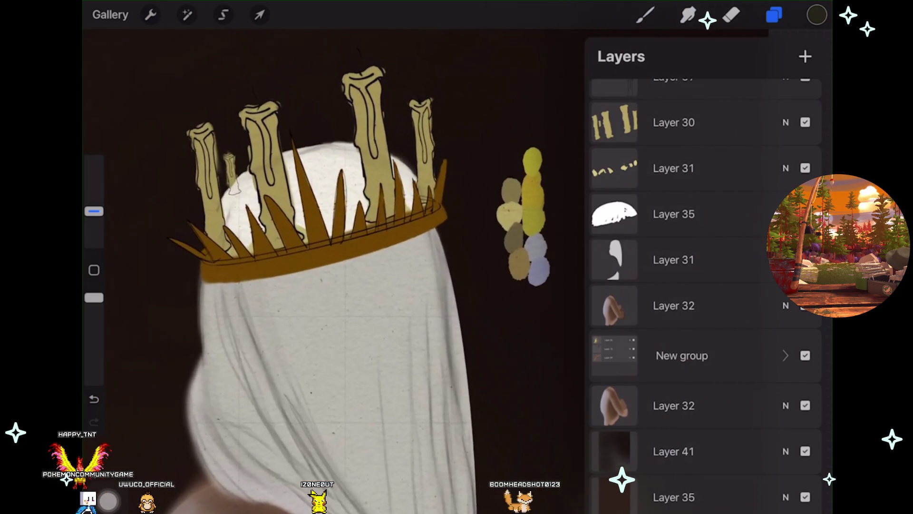
scroll(704, 238, up, 5)
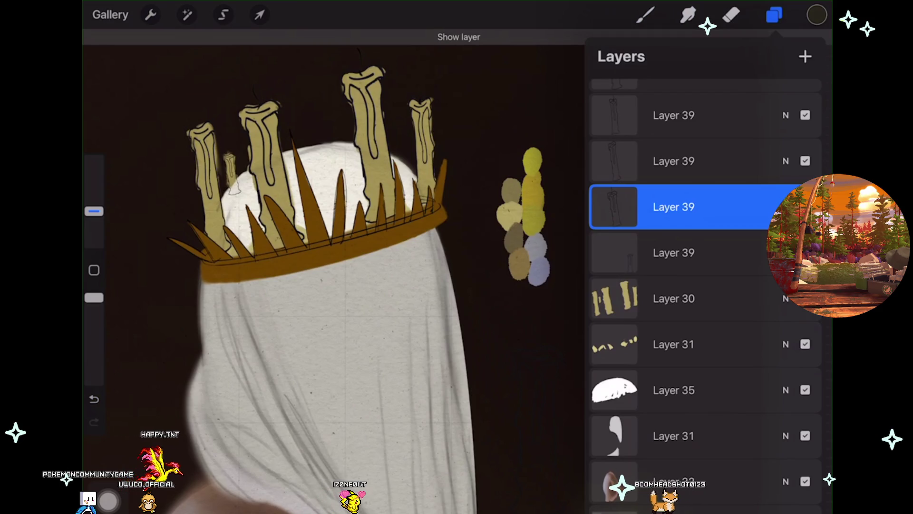
scroll(333, 237, up, 2)
scroll(333, 238, up, 2)
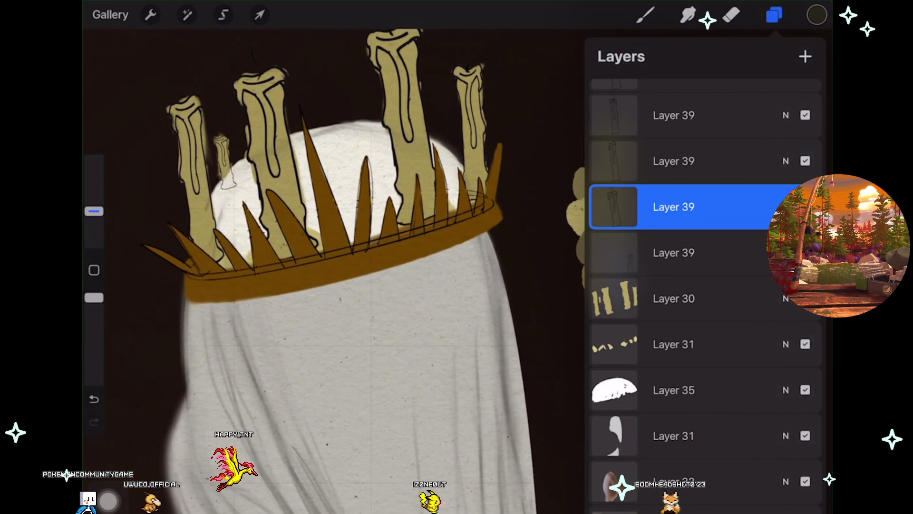
click(645, 14)
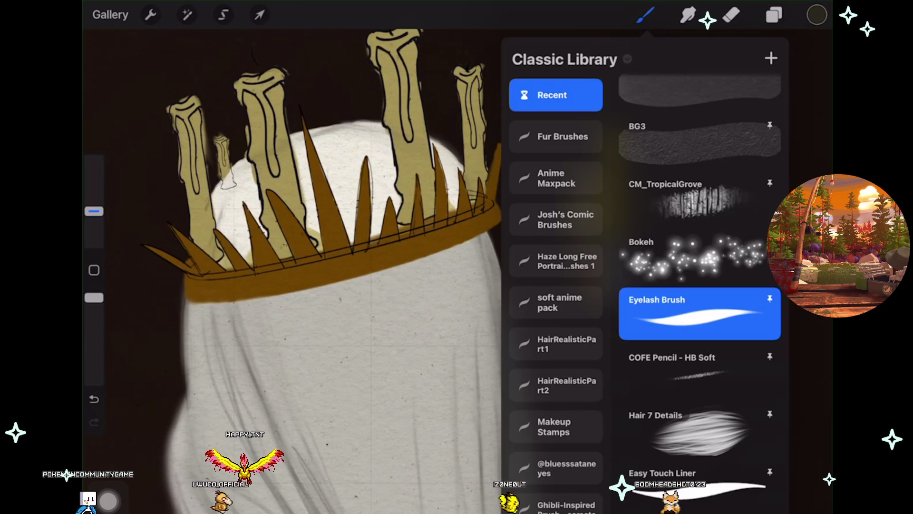
click(644, 14)
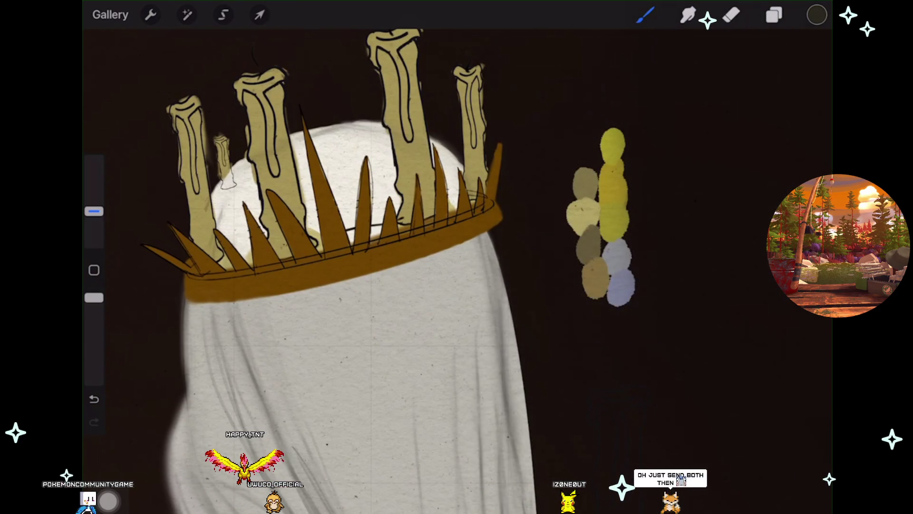
key(ctrl+z)
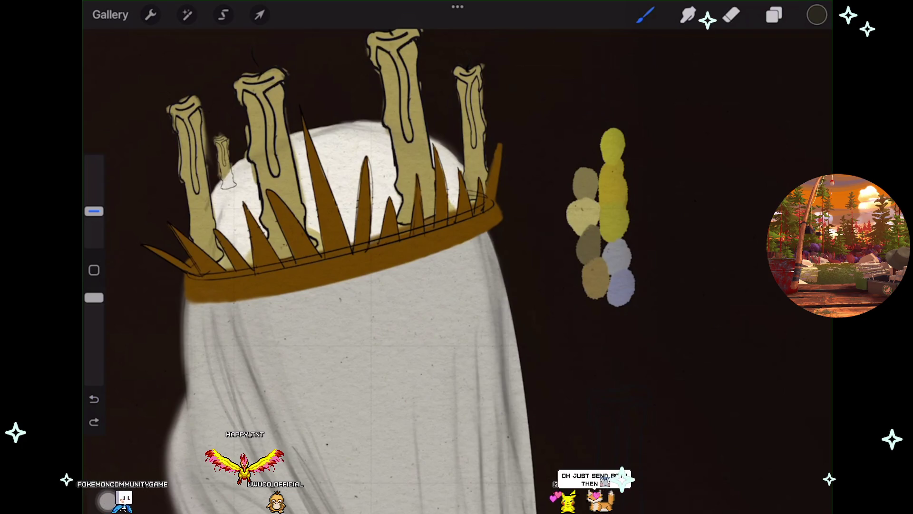
scroll(347, 285, down, 3)
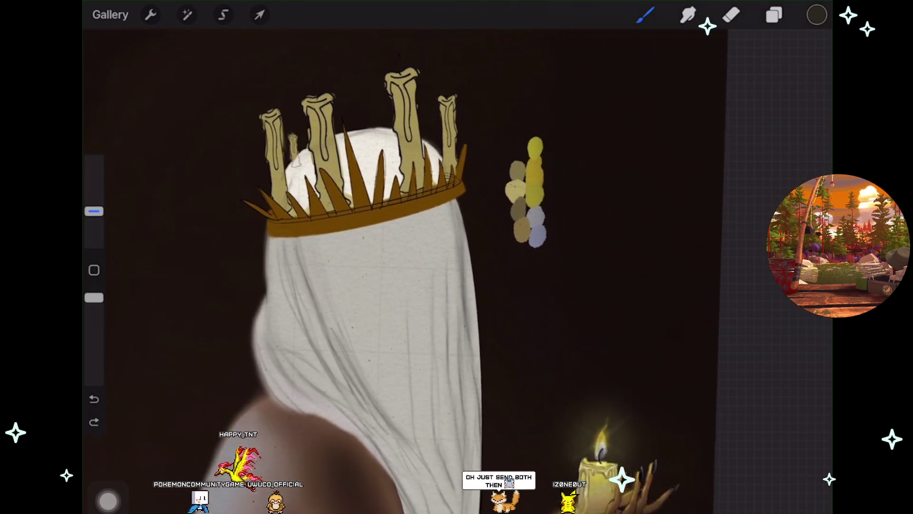
scroll(361, 214, down, 1)
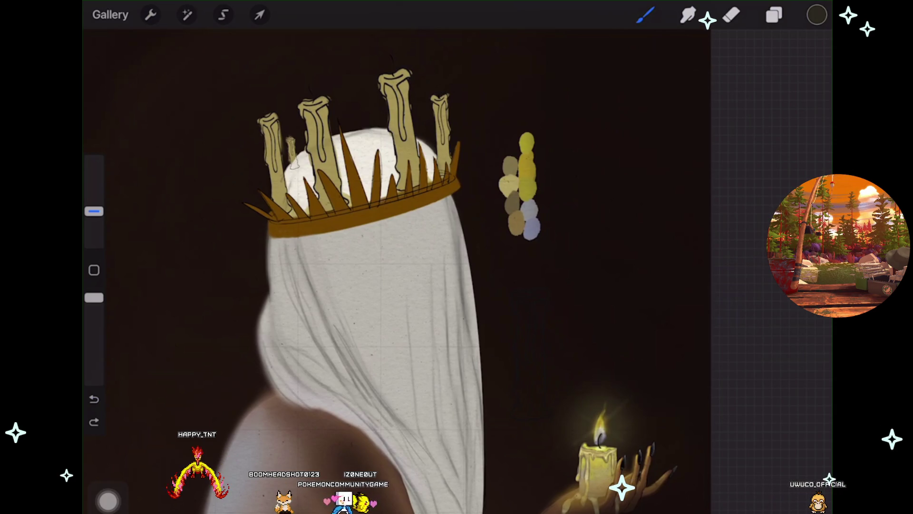
Reposition the canvas and show the painting's Layers panel.
scroll(362, 266, up, 2)
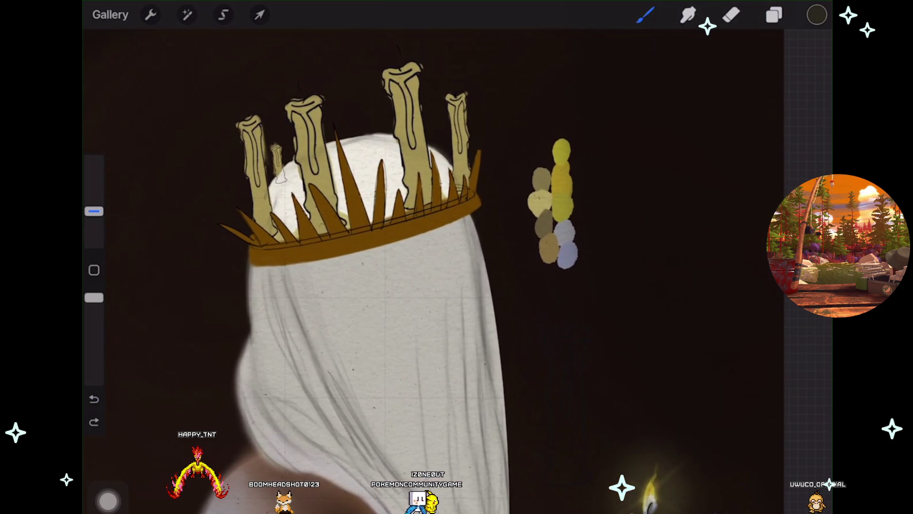
scroll(361, 267, down, 2)
scroll(361, 266, down, 2)
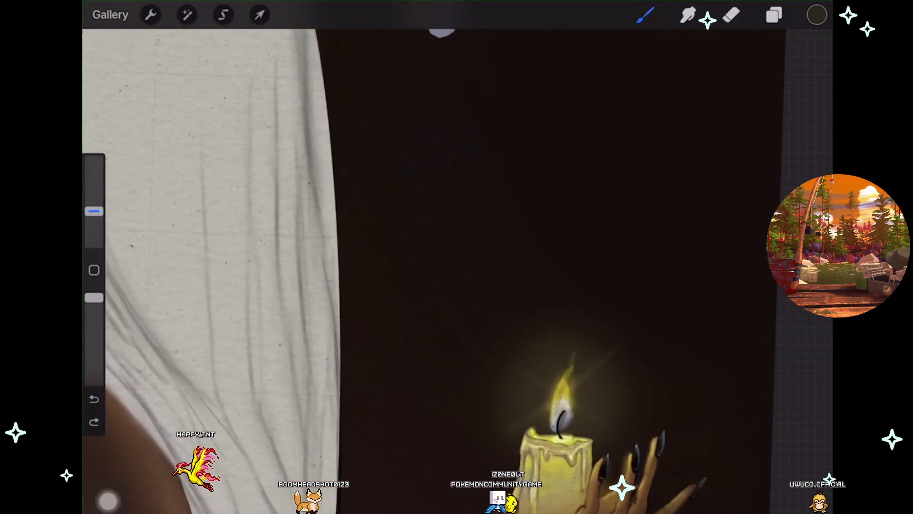
scroll(362, 266, up, 1)
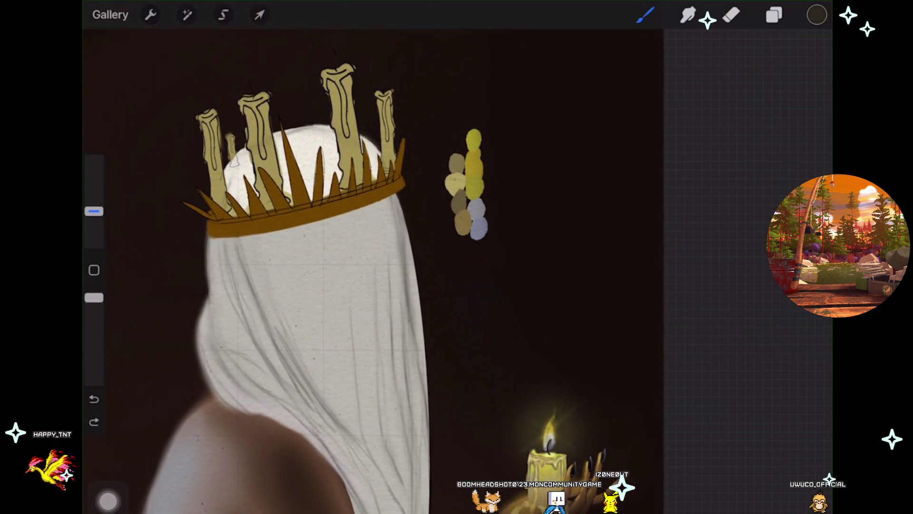
scroll(304, 266, up, 1)
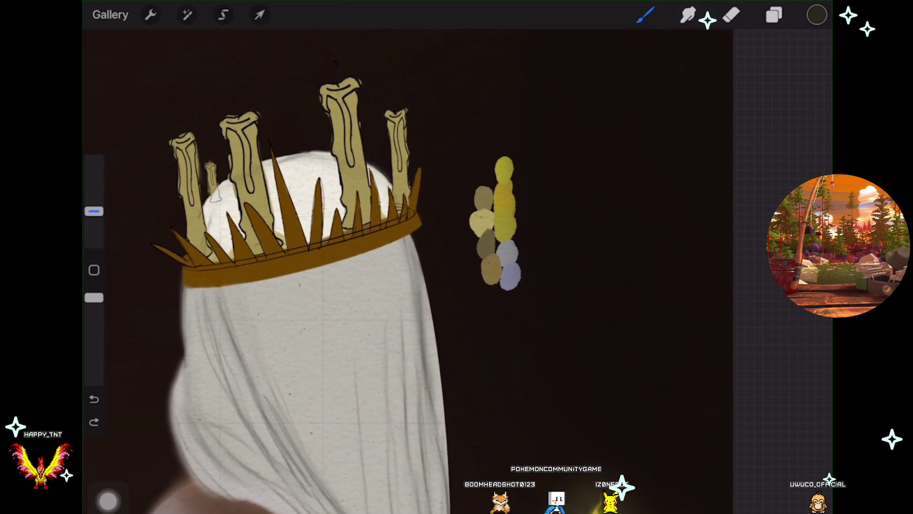
click(773, 15)
scroll(704, 295, down, 2)
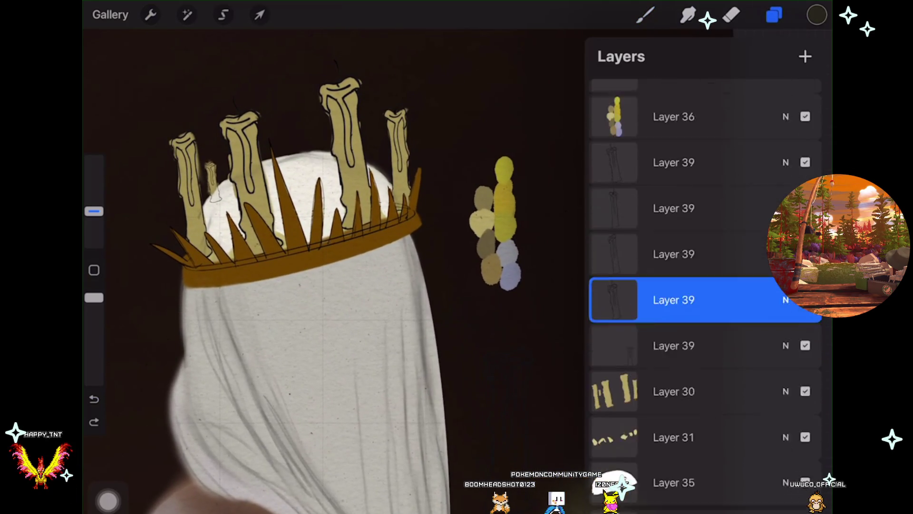
Select the empty Layer 31 above the candles and sample the crown band's gold.
click(673, 309)
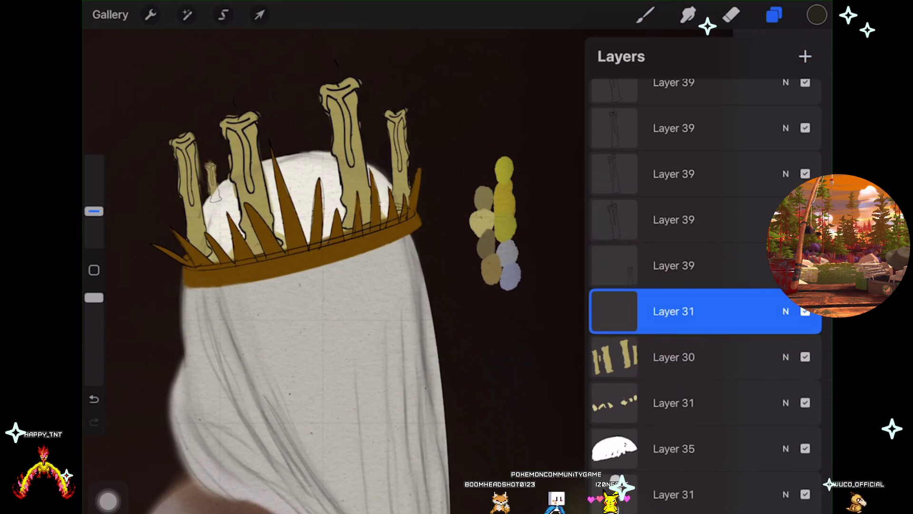
drag(397, 212, 399, 219)
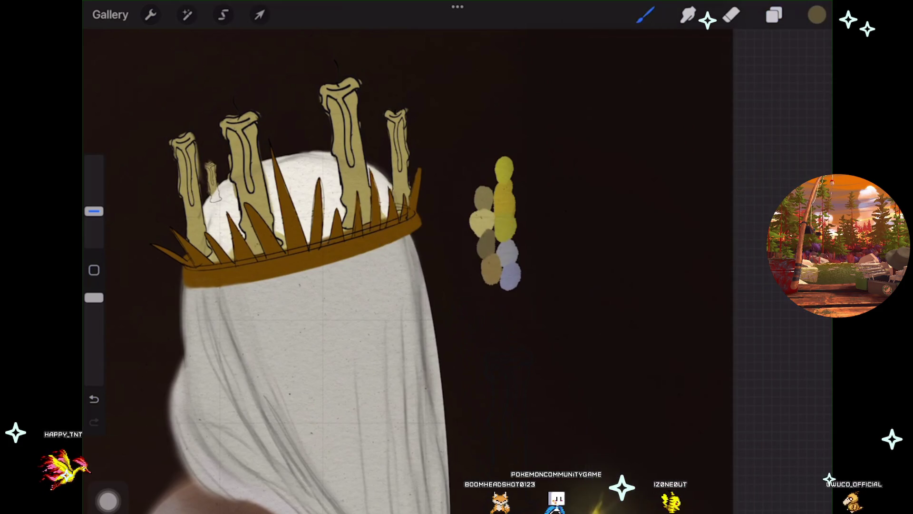
scroll(304, 266, up, 1)
Choose the Soft Airbrush from the Brush Library.
click(646, 15)
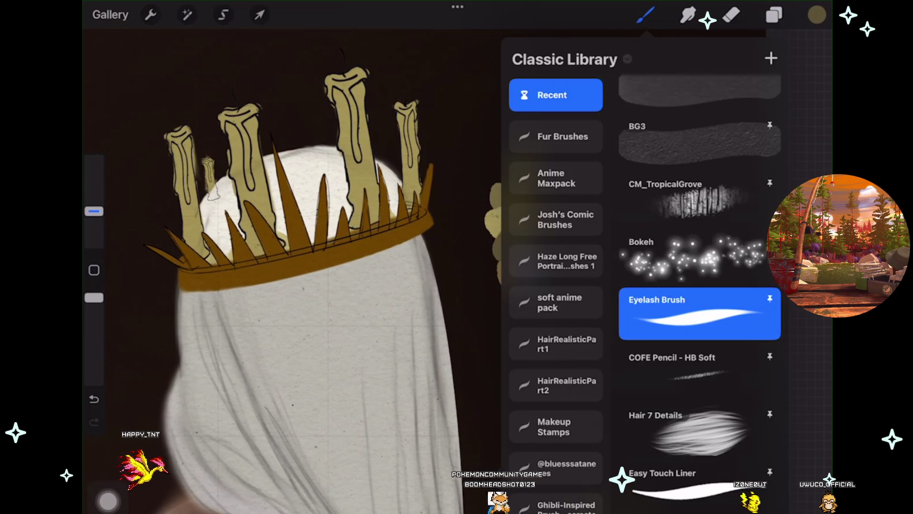
scroll(699, 285, up, 5)
scroll(699, 285, up, 10)
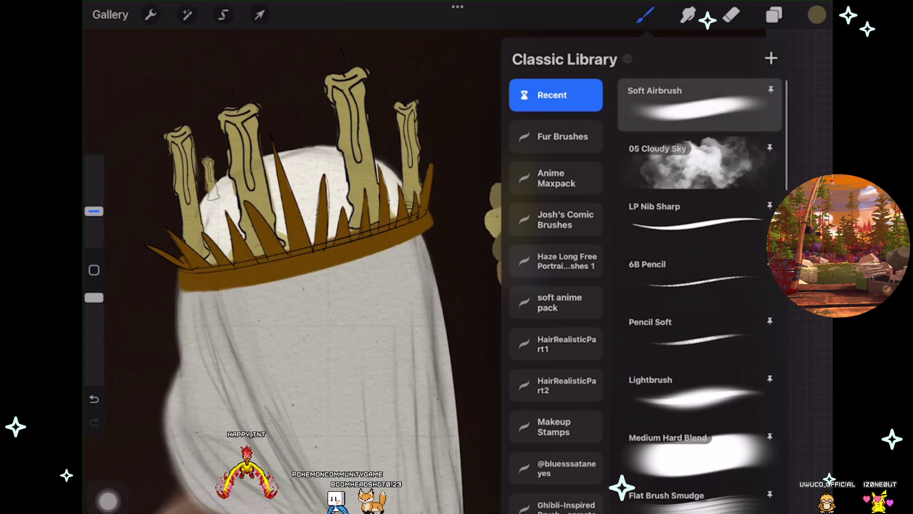
click(699, 105)
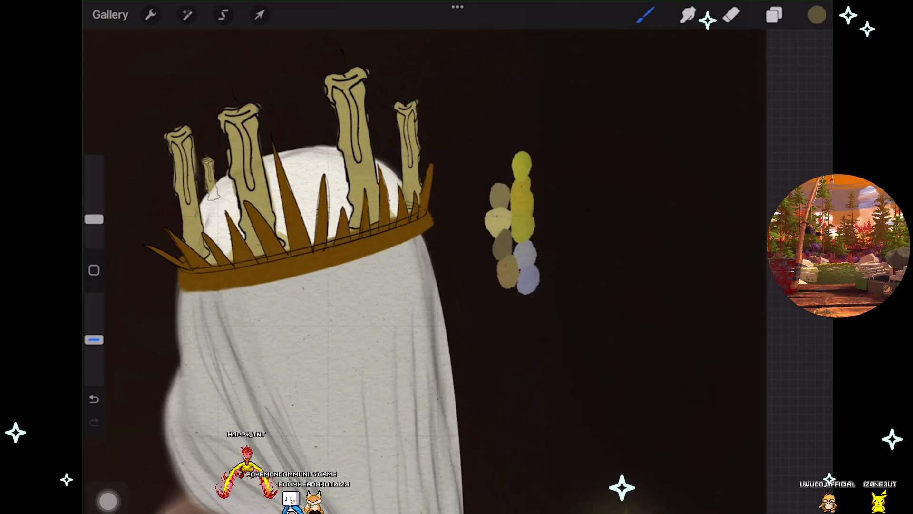
Undo the last stroke, enlarge the brush to 12%, and restore the stroke.
key(ctrl+z)
drag(93, 218, 94, 213)
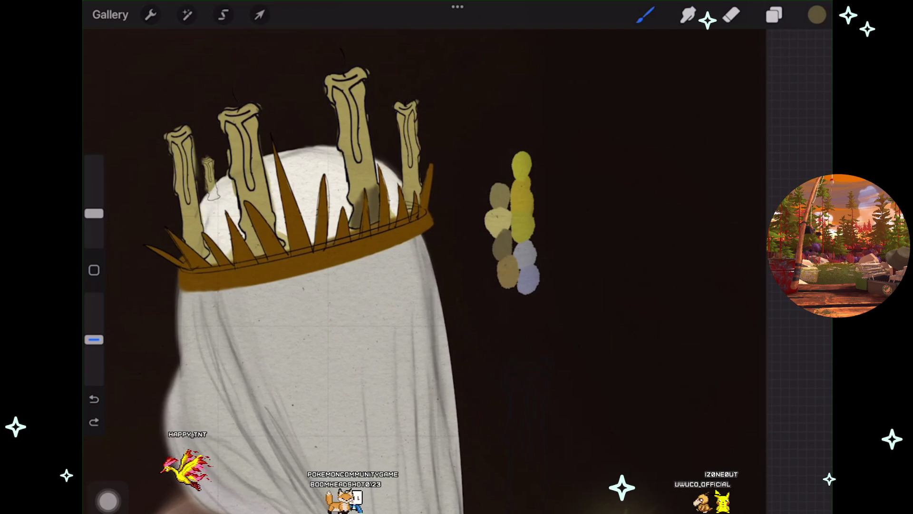
key(ctrl+shift+z)
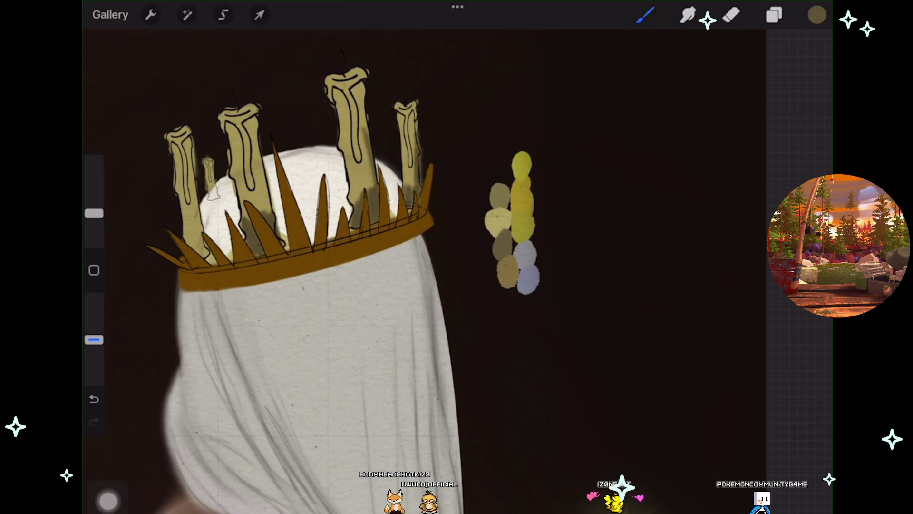
Hide the dark background Layer 35 and go back to painting.
click(775, 15)
scroll(703, 286, down, 5)
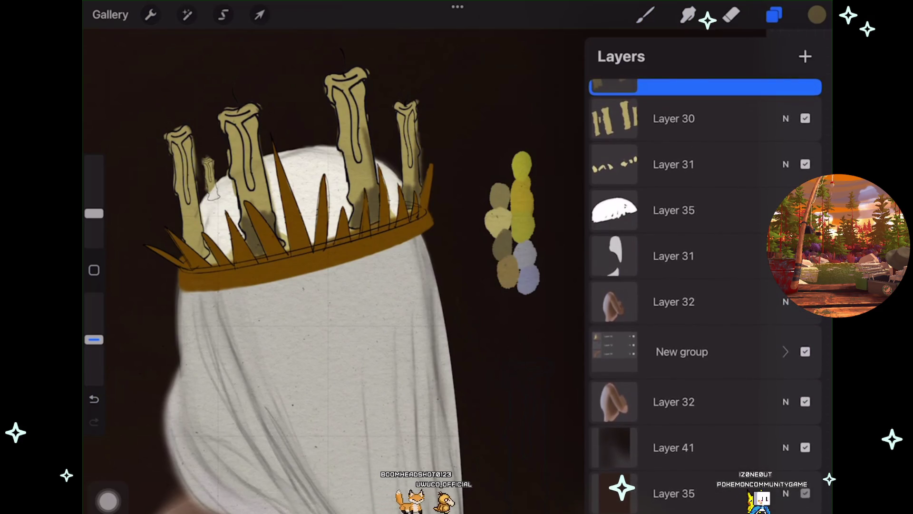
click(805, 486)
click(645, 15)
scroll(305, 257, left, 2)
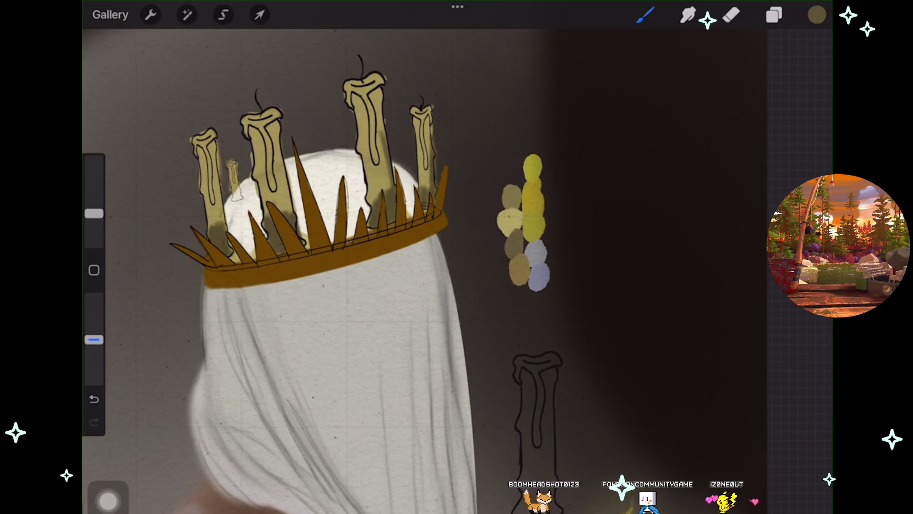
scroll(333, 261, down, 2)
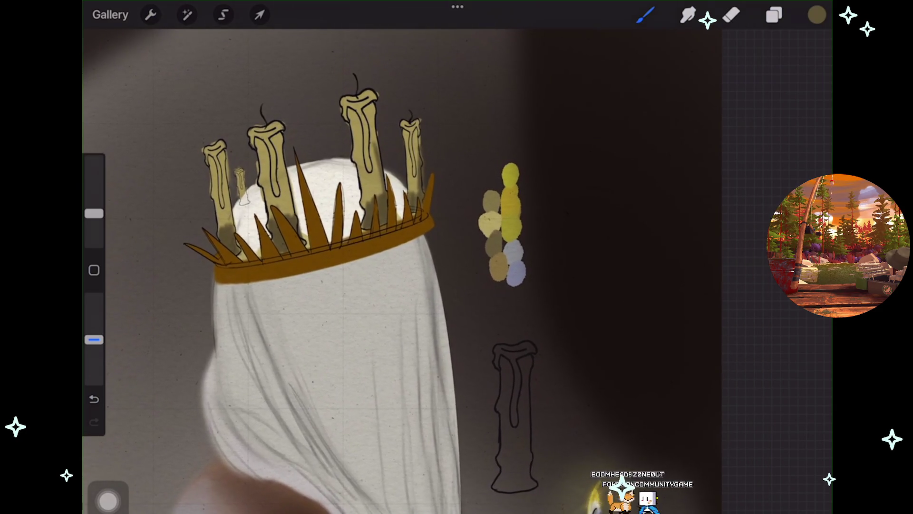
scroll(333, 261, up, 3)
scroll(380, 261, up, 3)
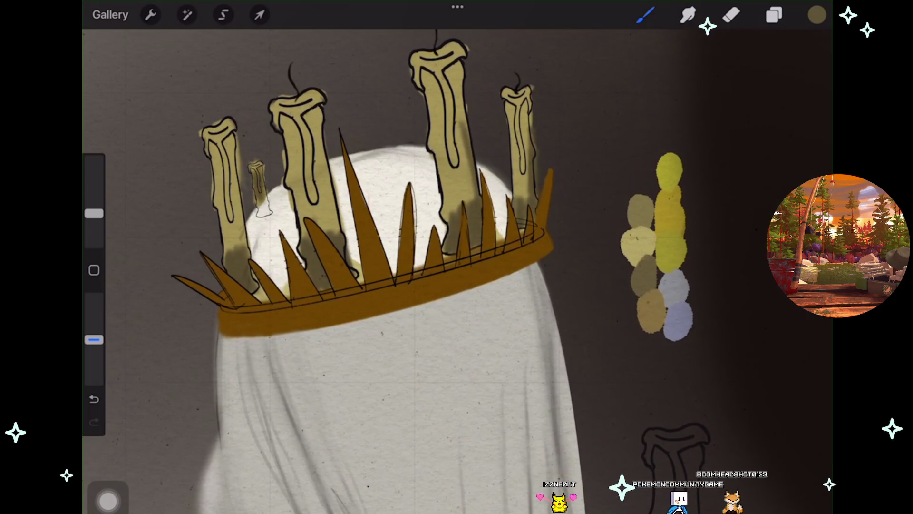
scroll(371, 266, down, 2)
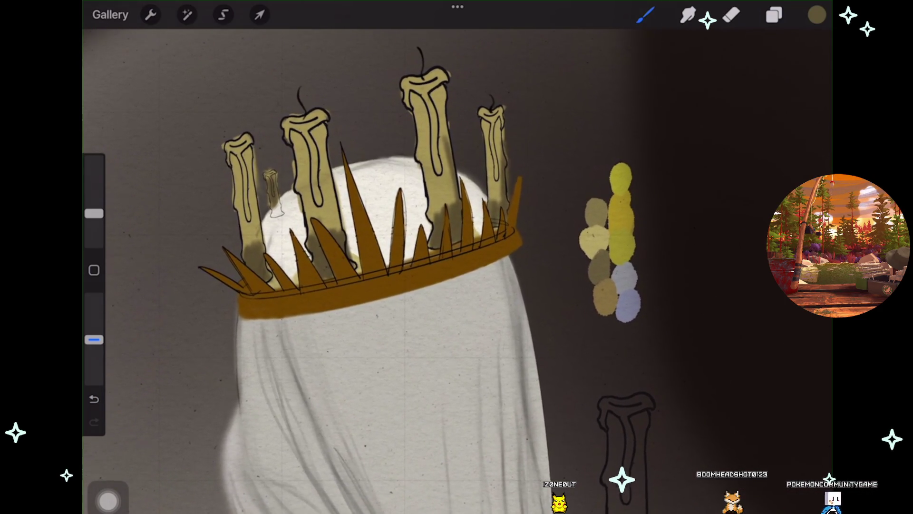
scroll(376, 267, down, 1)
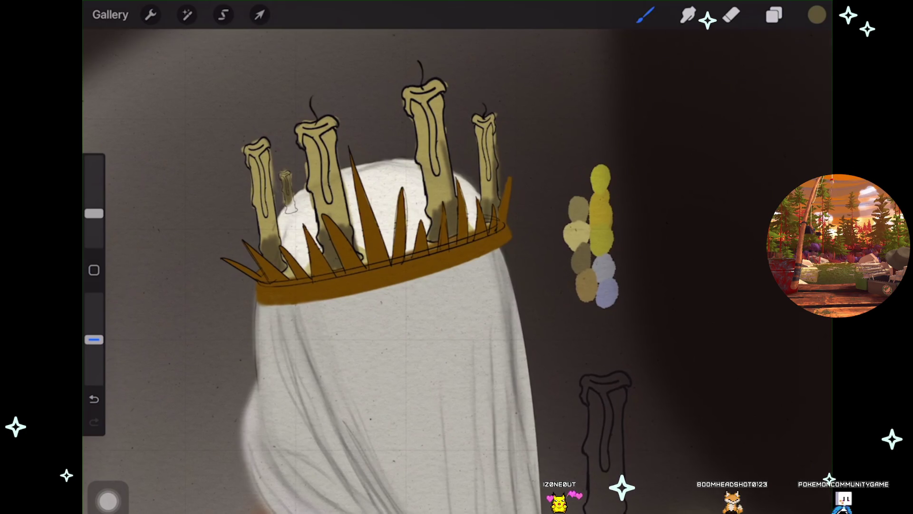
scroll(380, 267, down, 1)
scroll(381, 266, down, 1)
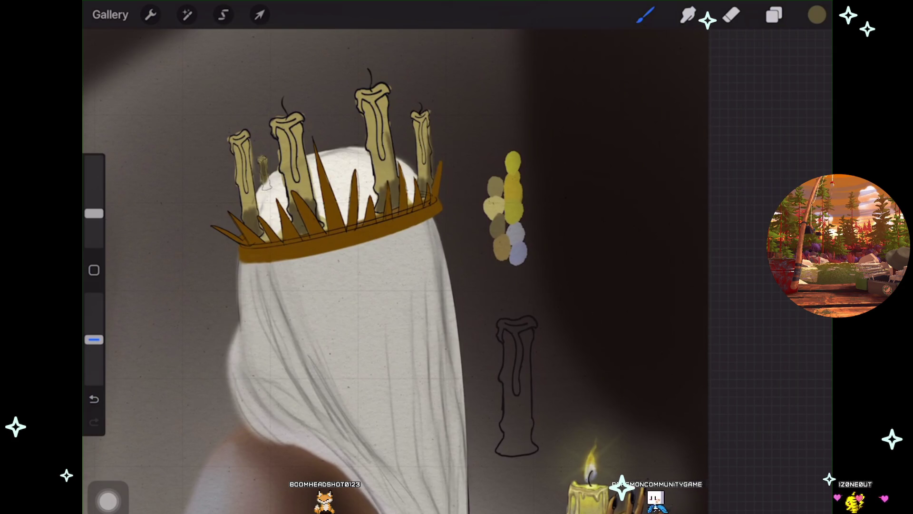
Add a new layer above Layer 31 and return to the canvas.
scroll(285, 143, up, 2)
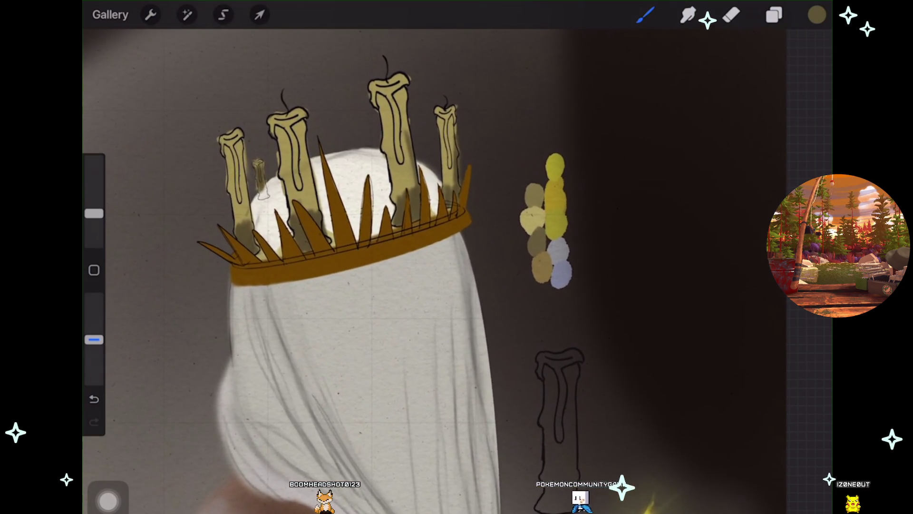
click(774, 15)
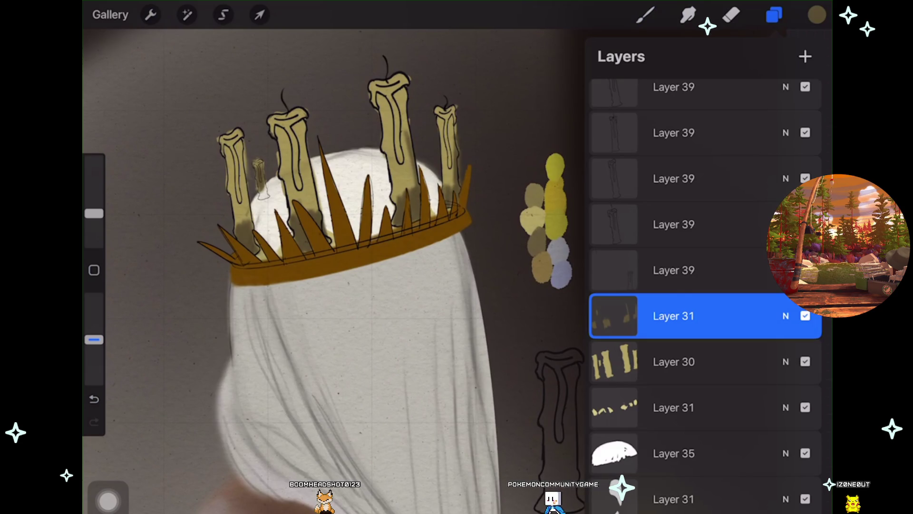
click(805, 56)
click(773, 15)
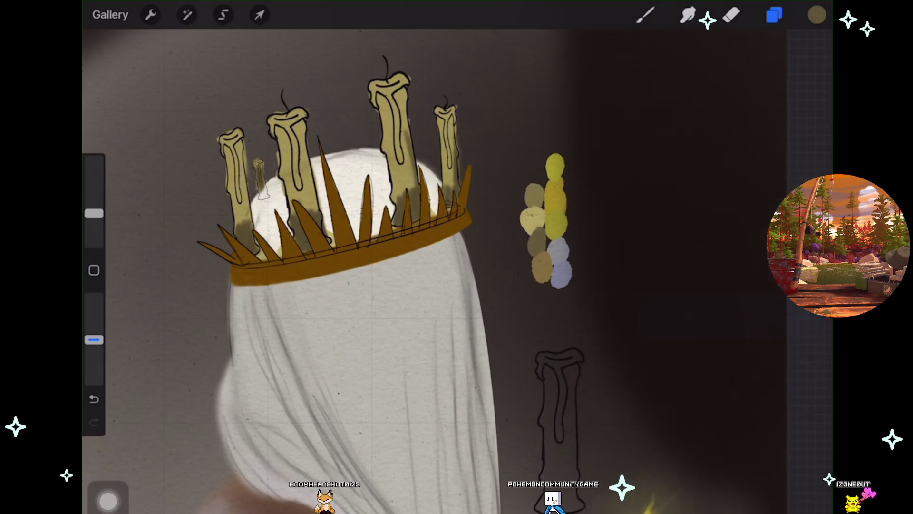
click(645, 15)
Undo the stray stroke and sample the pale lavender swatch as the paint colour.
scroll(333, 238, up, 1)
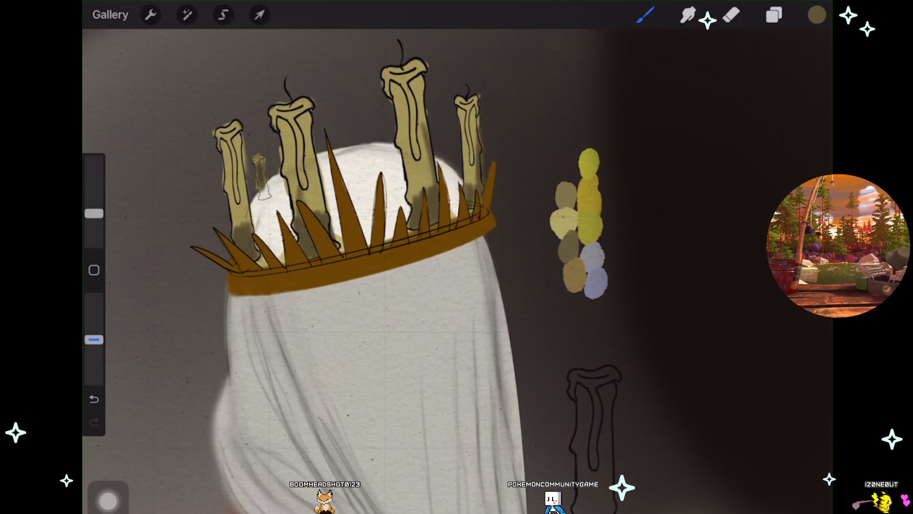
key(ctrl+z)
drag(307, 199, 598, 281)
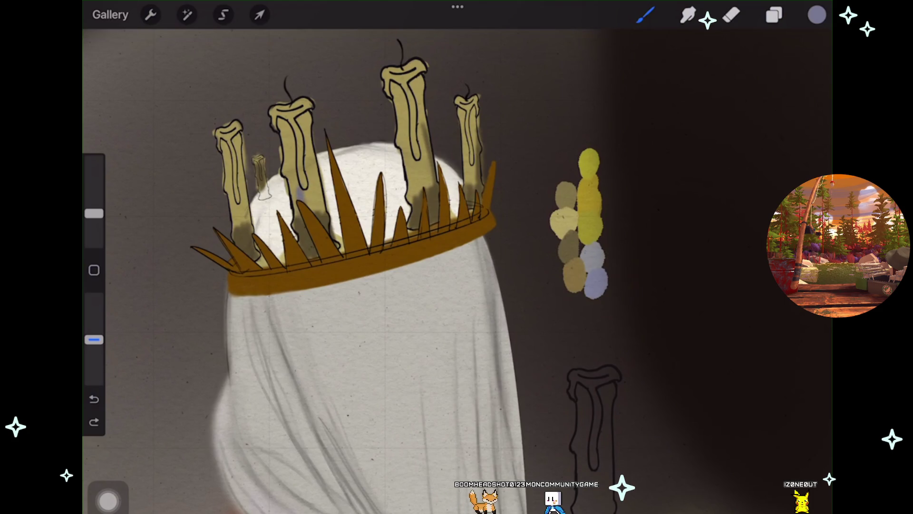
click(645, 14)
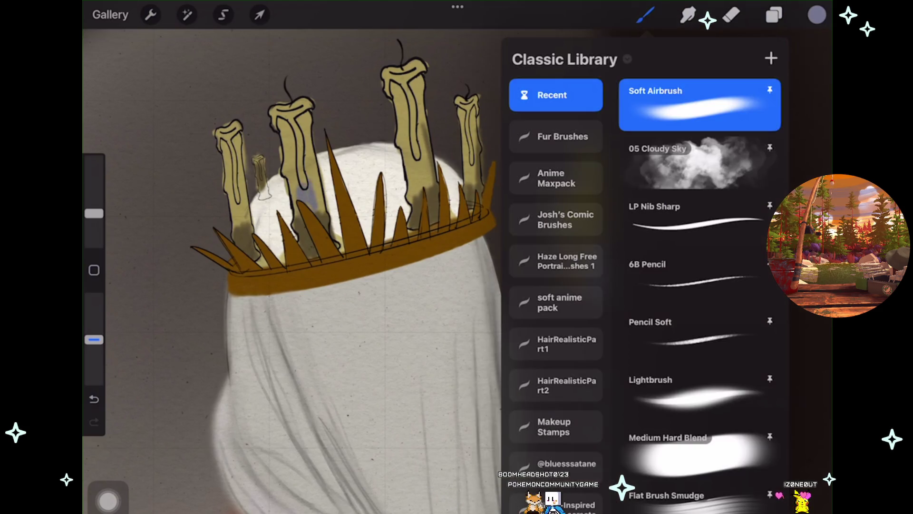
Close the Brush Library with Soft Airbrush kept as the active brush.
click(645, 15)
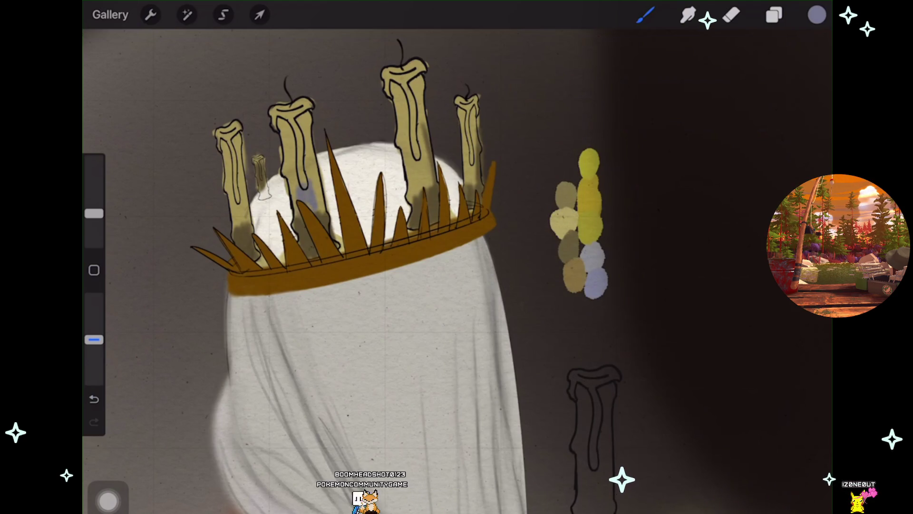
scroll(238, 133, up, 3)
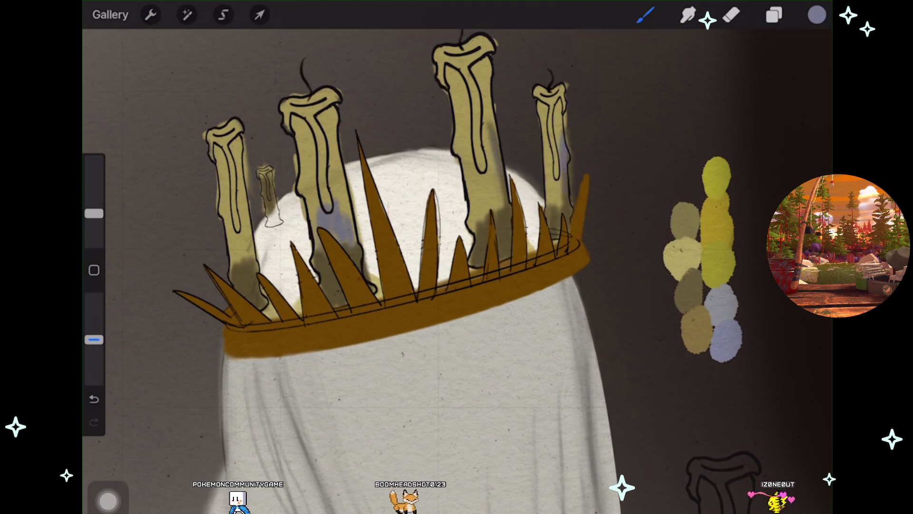
scroll(399, 267, down, 1)
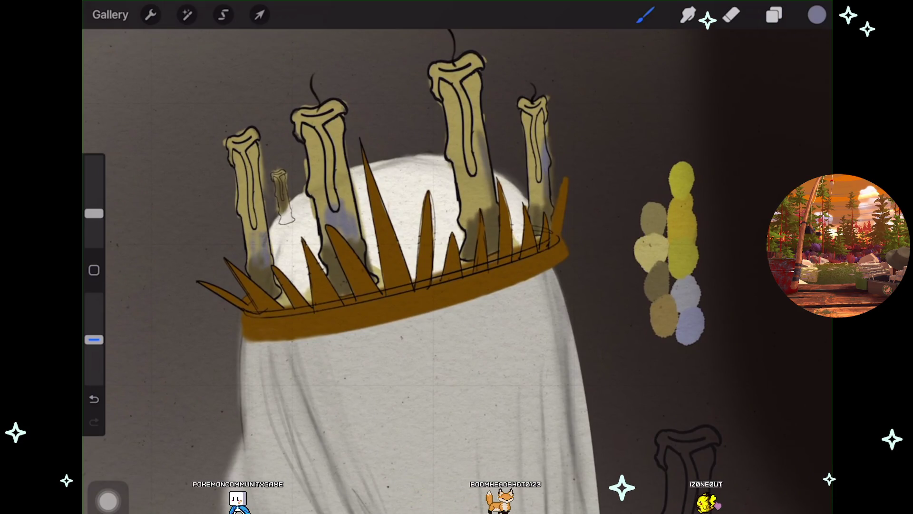
scroll(399, 266, down, 3)
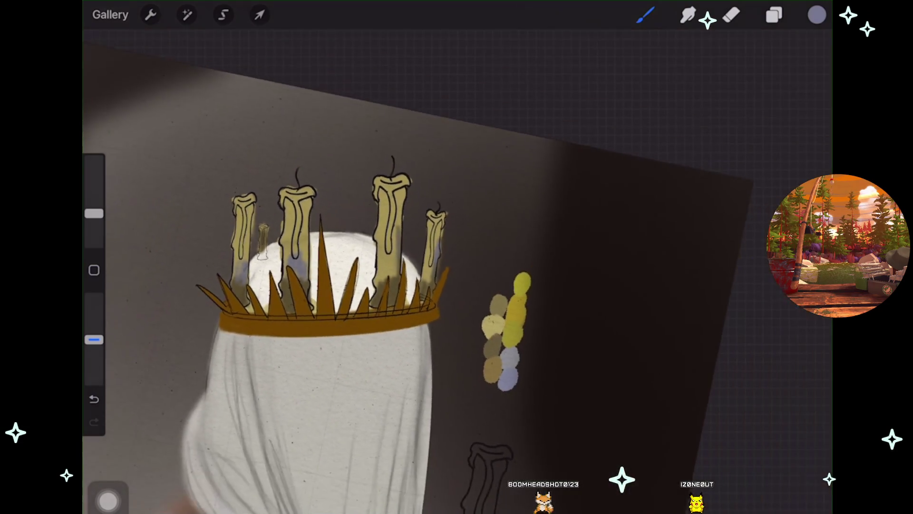
scroll(419, 323, down, 2)
scroll(371, 281, down, 3)
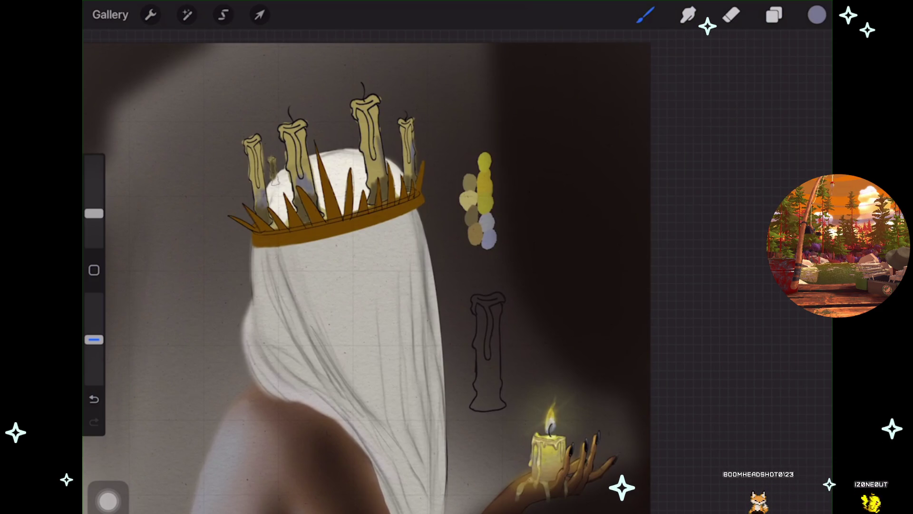
drag(333, 286, 295, 297)
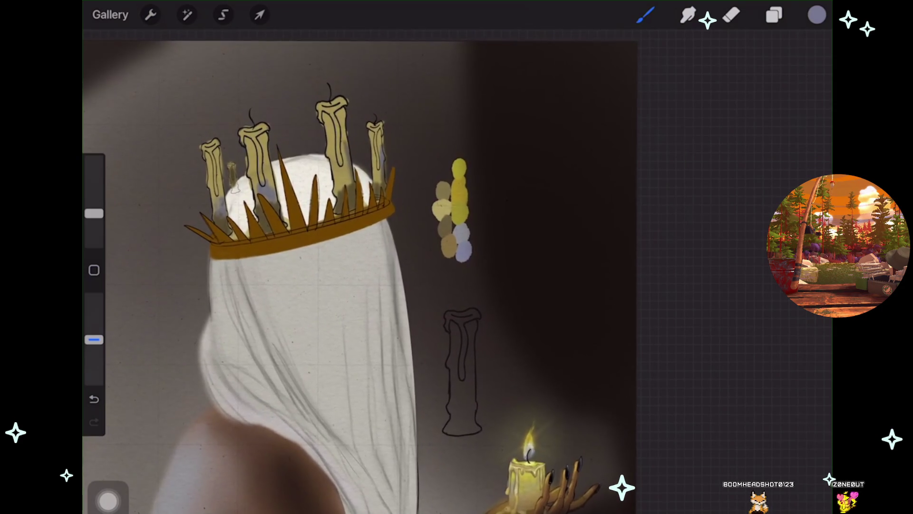
scroll(361, 271, up, 3)
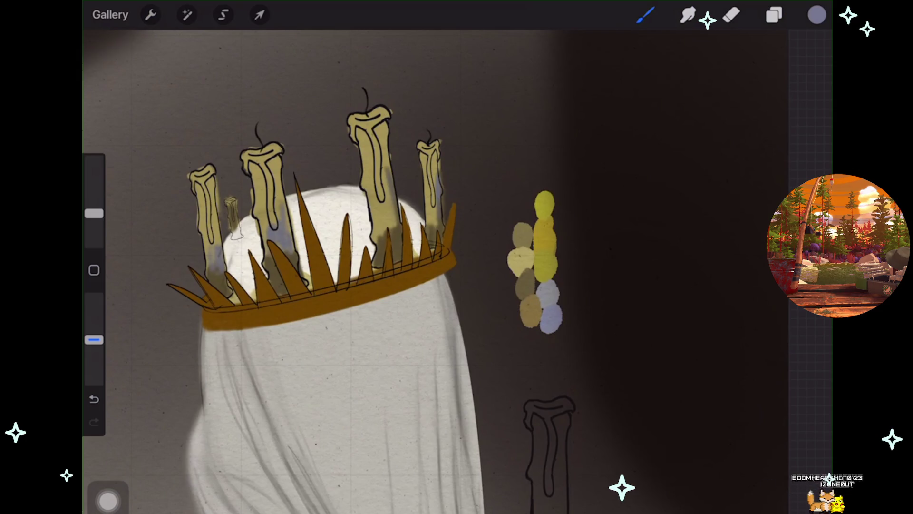
Toggle layer visibility to find the left candle's lineart layer and make it active.
click(774, 14)
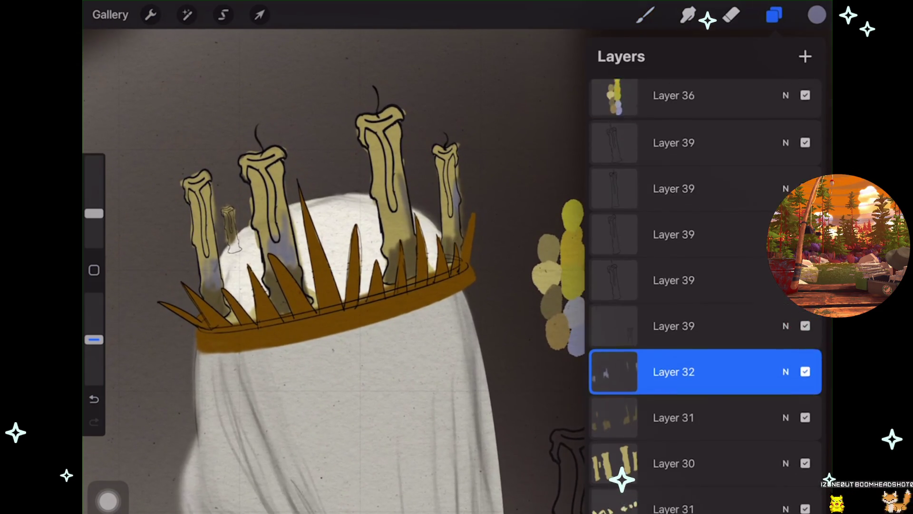
click(805, 214)
click(805, 215)
scroll(704, 286, up, 1)
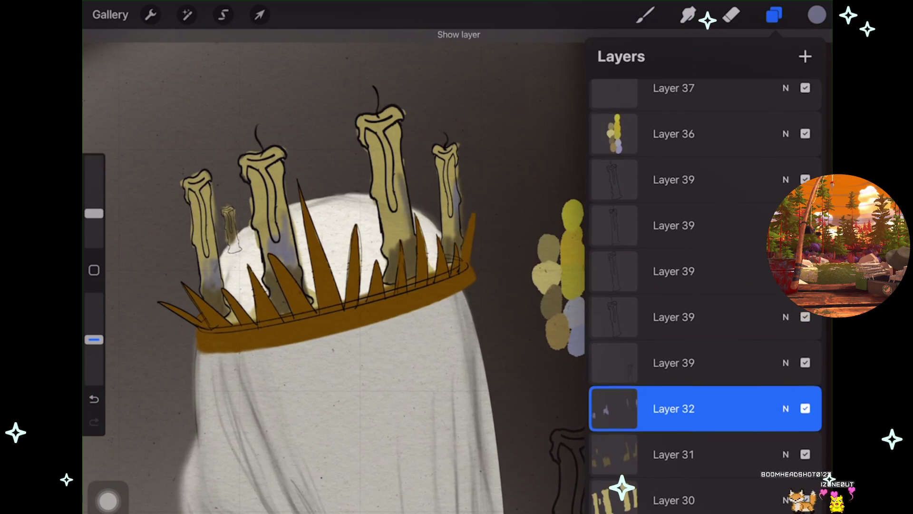
click(805, 236)
click(805, 282)
click(805, 281)
click(690, 281)
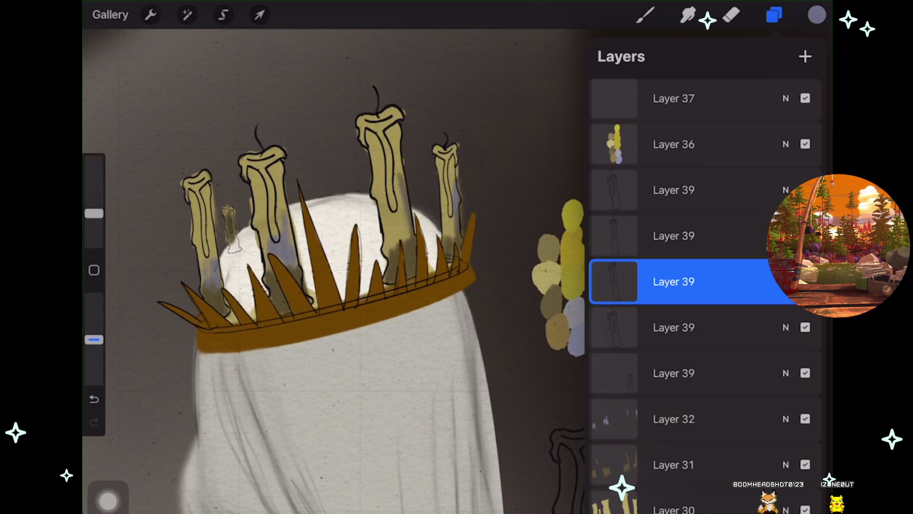
Switch to a near-black colour and the Eyelash Brush, then draw a first wick.
click(816, 15)
click(772, 318)
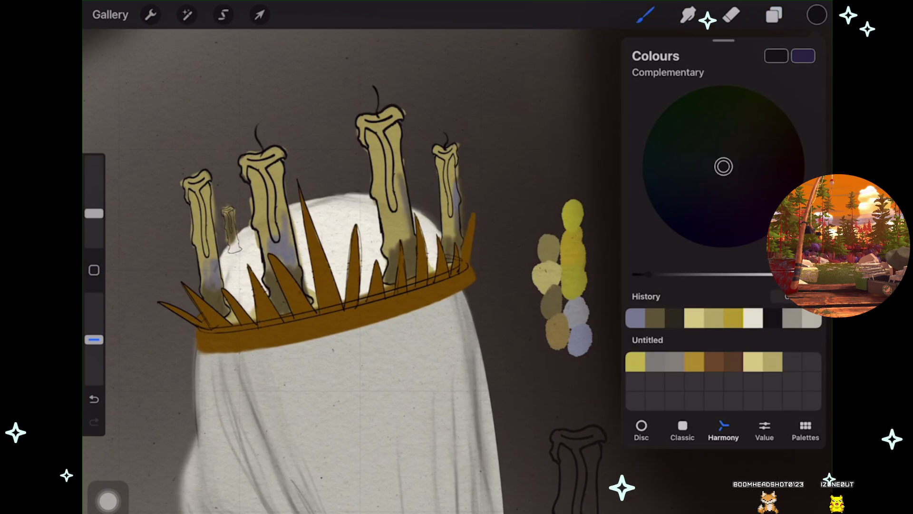
click(645, 15)
scroll(699, 285, down, 5)
scroll(699, 286, down, 10)
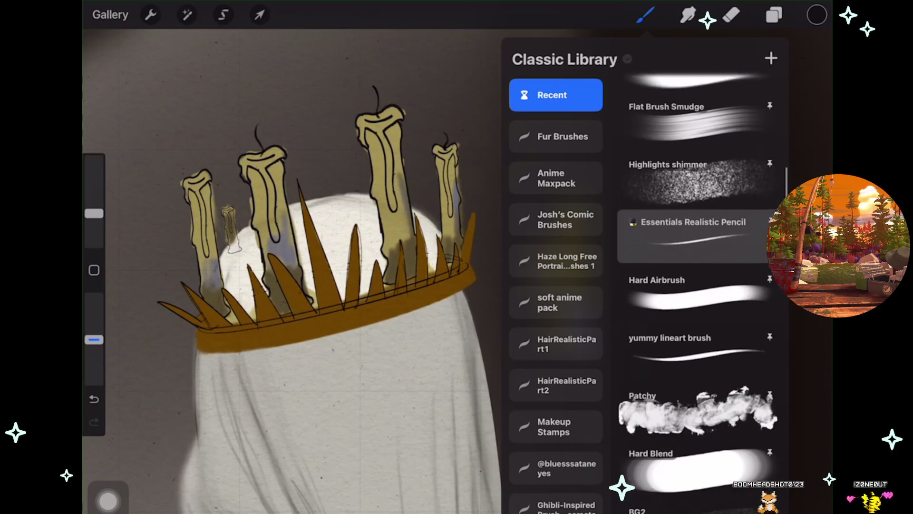
click(699, 302)
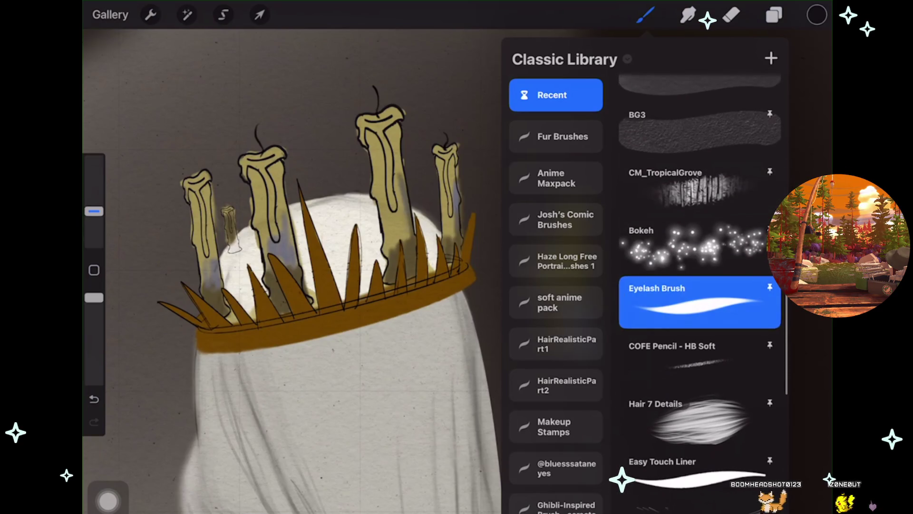
click(286, 238)
scroll(286, 237, up, 5)
drag(237, 209, 233, 160)
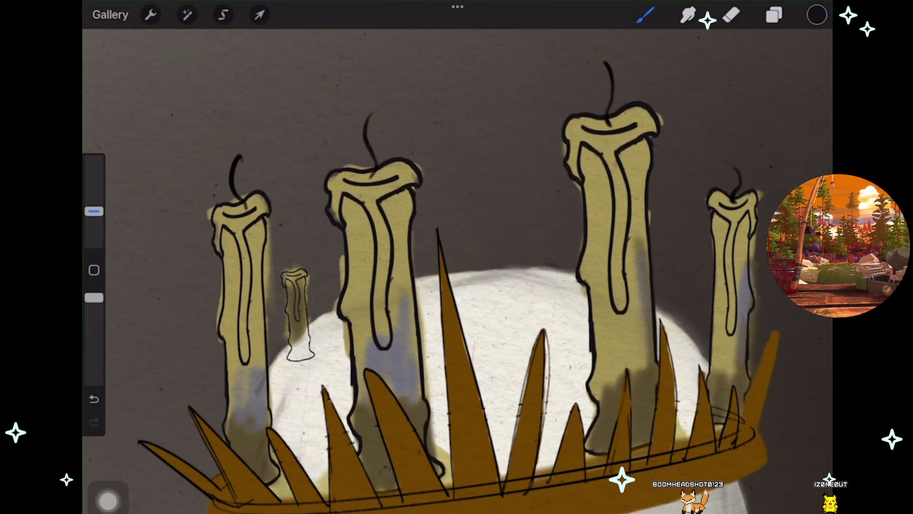
Undo three failed wick strokes and redraw a shorter wick slightly further left.
key(ctrl+z)
scroll(191, 190, up, 2)
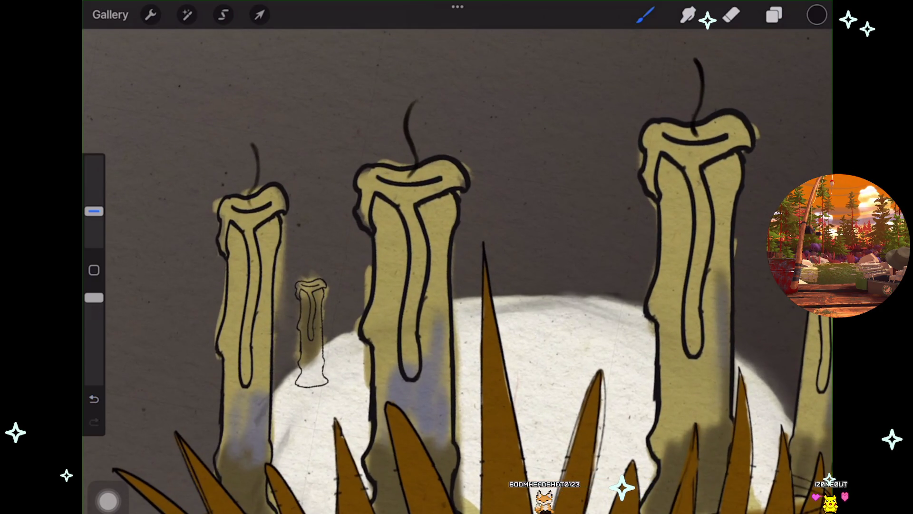
key(ctrl+z)
scroll(285, 238, up, 1)
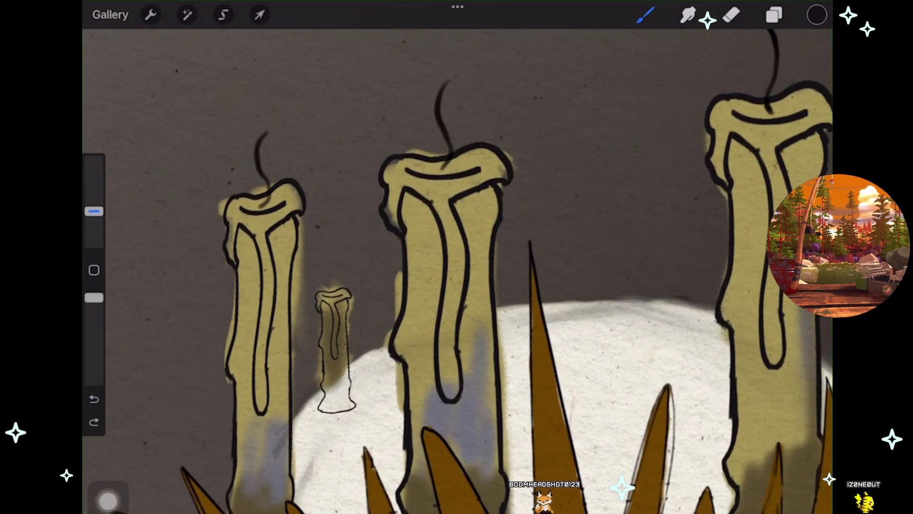
key(ctrl+z)
drag(259, 187, 254, 142)
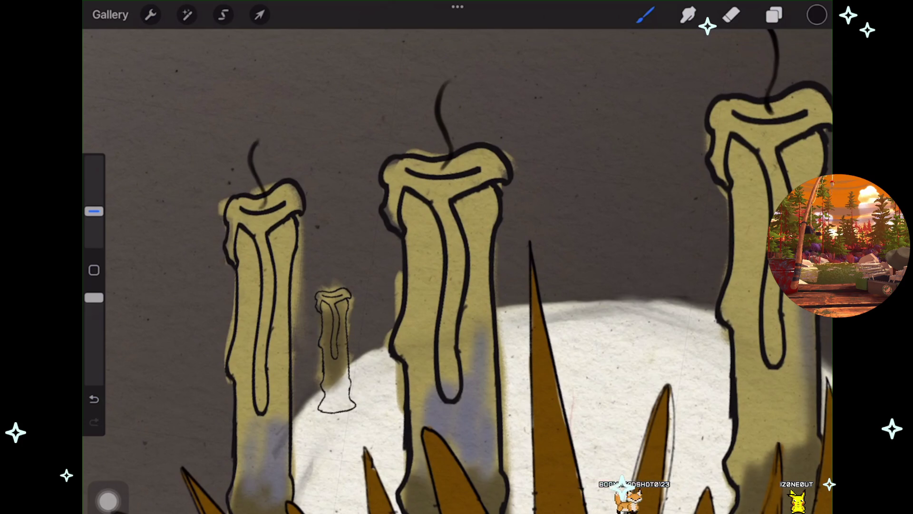
scroll(456, 272, down, 3)
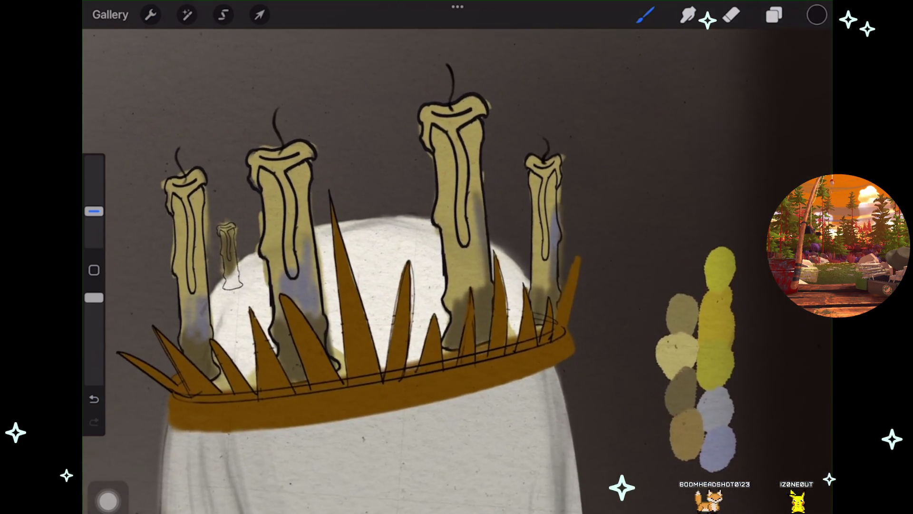